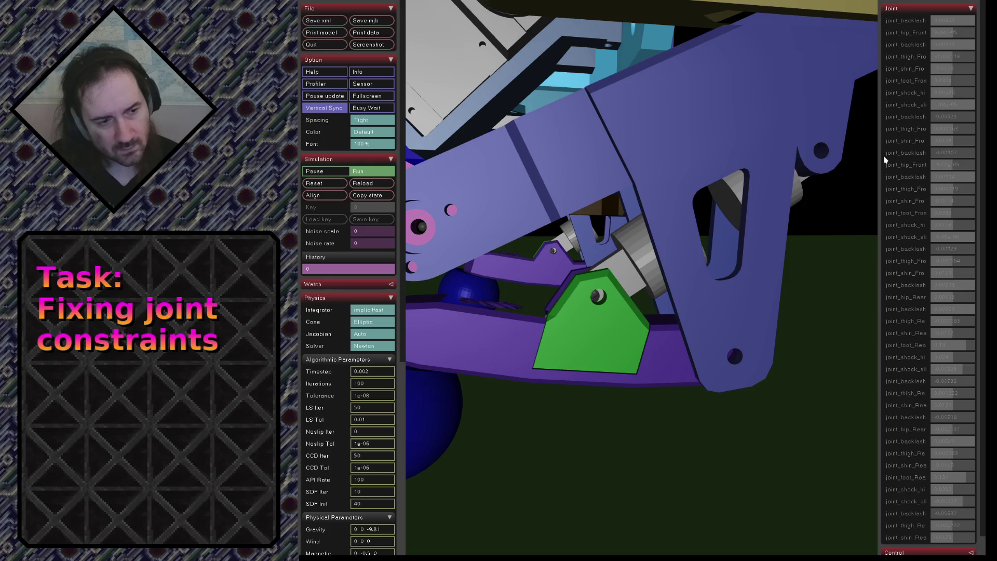
{"action": "scroll", "coordinate": [769, 257], "scroll_direction": "up", "scroll_amount": 3}
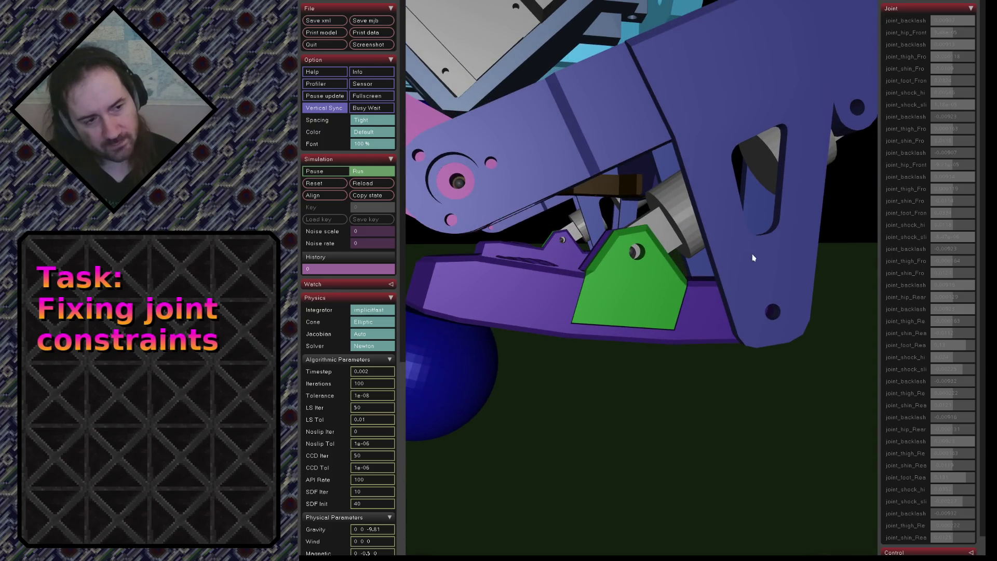
{"action": "scroll", "coordinate": [738, 252], "scroll_direction": "down", "scroll_amount": 5}
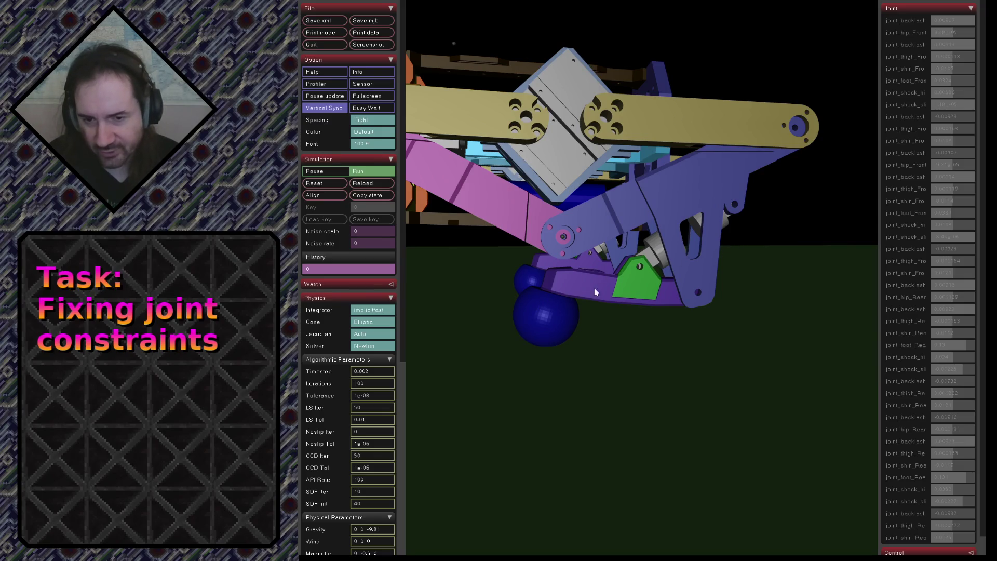
{"action": "scroll", "coordinate": [618, 307], "scroll_direction": "up", "scroll_amount": 4}
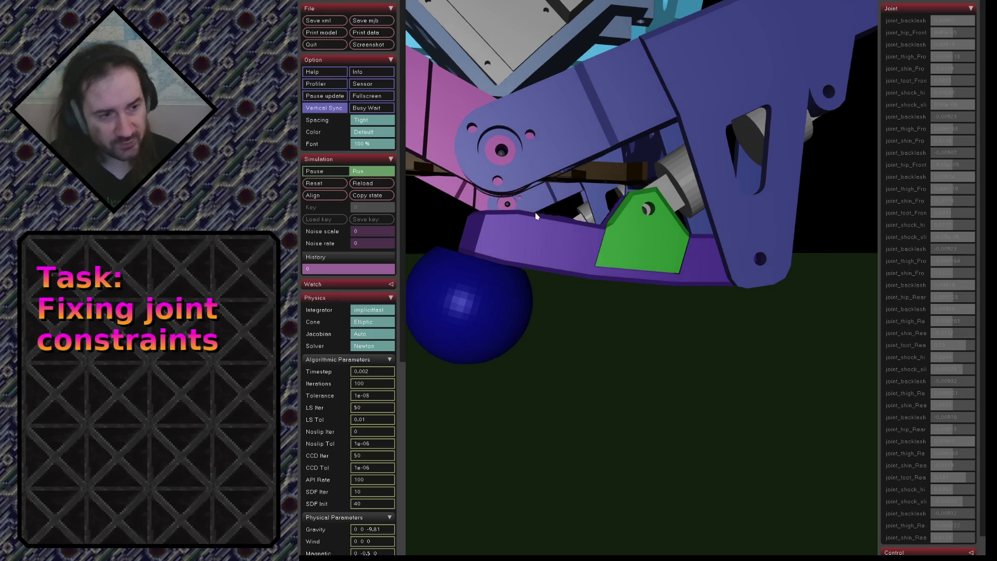
- Zoom in close on one leg, then zoom out until the full leg, tan arm and blue wheels show
{"action": "scroll", "coordinate": [537, 217], "scroll_direction": "down", "scroll_amount": 5}
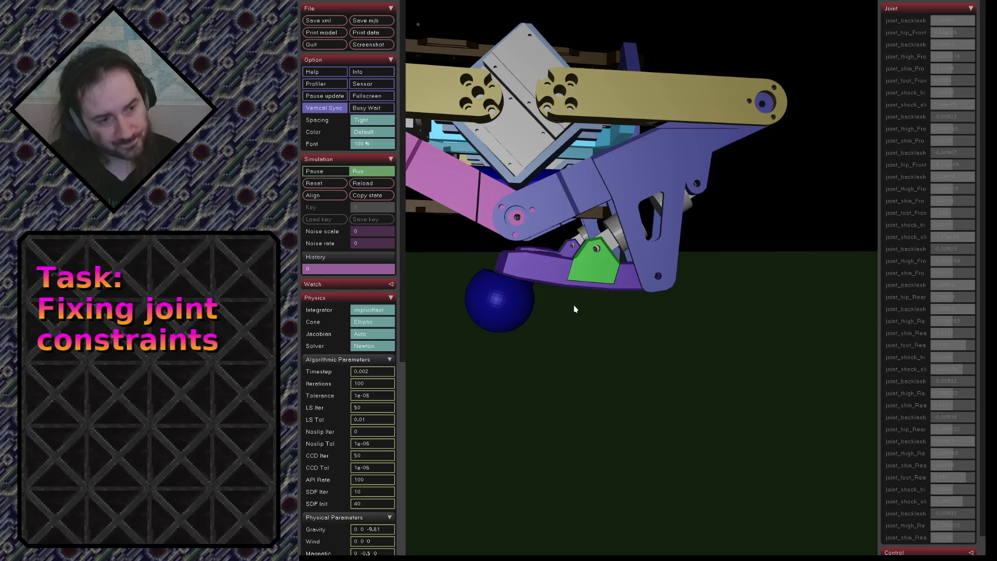
{"action": "scroll", "coordinate": [566, 307], "scroll_direction": "up", "scroll_amount": 5}
{"action": "scroll", "coordinate": [671, 289], "scroll_direction": "up", "scroll_amount": 5}
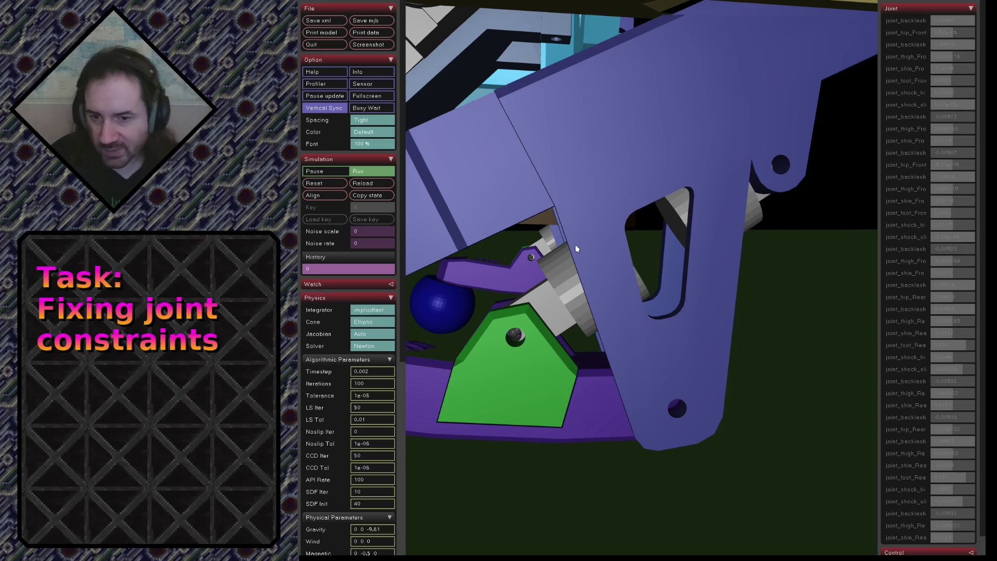
{"action": "scroll", "coordinate": [620, 263], "scroll_direction": "down", "scroll_amount": 10}
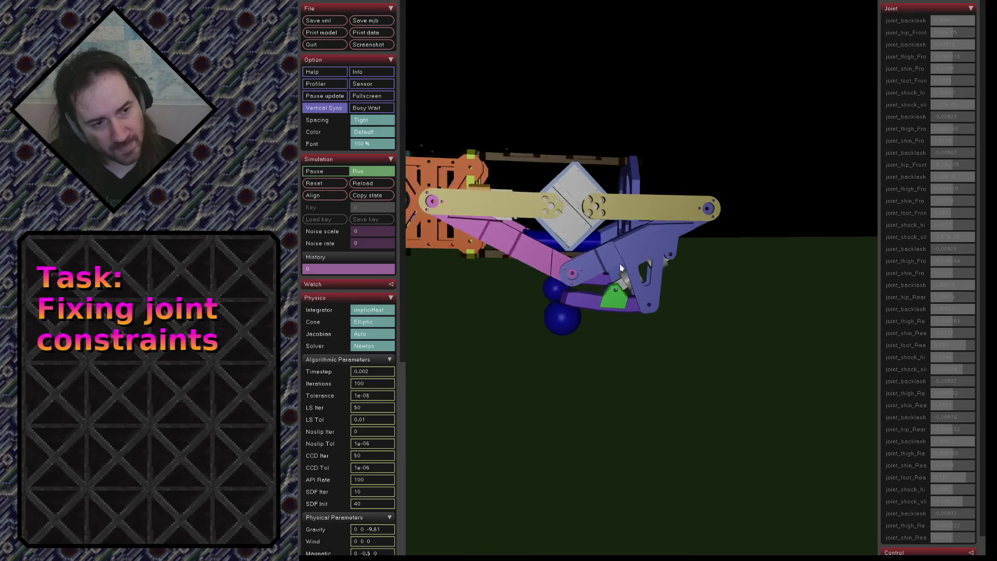
- From a low side view of the legs, select the blue wheel sphere and the purple lower arm
{"action": "scroll", "coordinate": [615, 275], "scroll_direction": "down", "scroll_amount": 3}
{"action": "mouse_move", "coordinate": [618, 276]}
{"action": "left_mouse_down"}
{"action": "mouse_move", "coordinate": [727, 311]}
{"action": "mouse_move", "coordinate": [722, 338]}
{"action": "mouse_move", "coordinate": [656, 306]}
{"action": "mouse_move", "coordinate": [746, 339]}
{"action": "mouse_move", "coordinate": [716, 305]}
{"action": "mouse_move", "coordinate": [790, 312]}
{"action": "mouse_move", "coordinate": [714, 300]}
{"action": "mouse_move", "coordinate": [737, 291]}
{"action": "mouse_move", "coordinate": [775, 309]}
{"action": "left_mouse_up"}
{"action": "scroll", "coordinate": [728, 307], "scroll_direction": "up", "scroll_amount": 5}
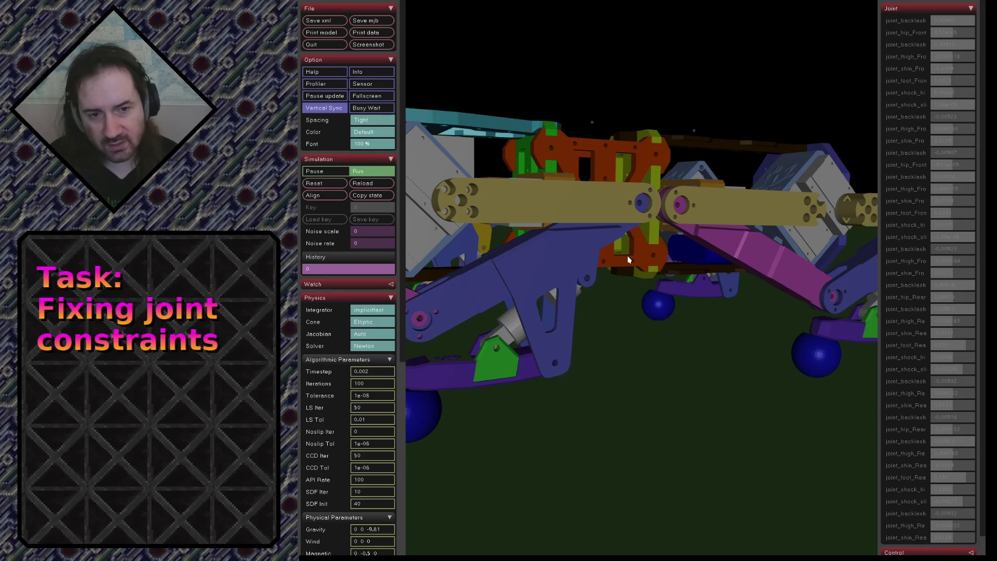
{"action": "mouse_move", "coordinate": [629, 260]}
{"action": "left_mouse_down"}
{"action": "mouse_move", "coordinate": [571, 251]}
{"action": "mouse_move", "coordinate": [663, 261]}
{"action": "mouse_move", "coordinate": [623, 273]}
{"action": "left_mouse_up"}
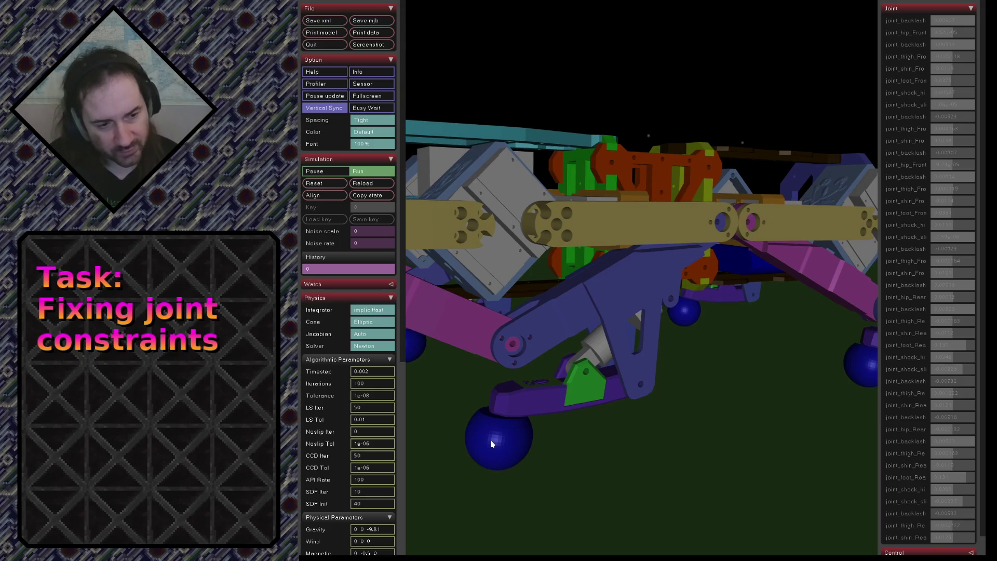
{"action": "double_click", "coordinate": [492, 443]}
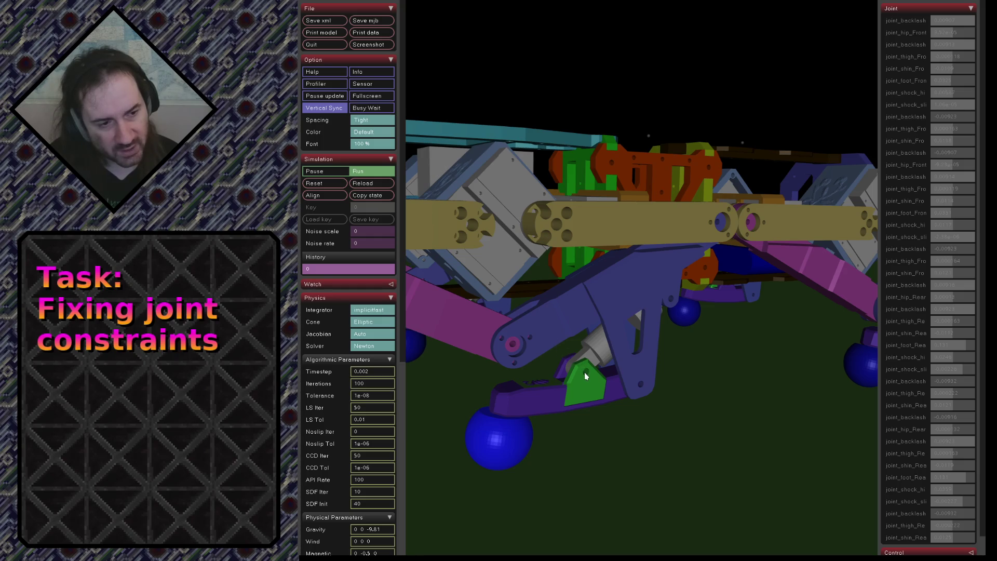
{"action": "double_click", "coordinate": [542, 404]}
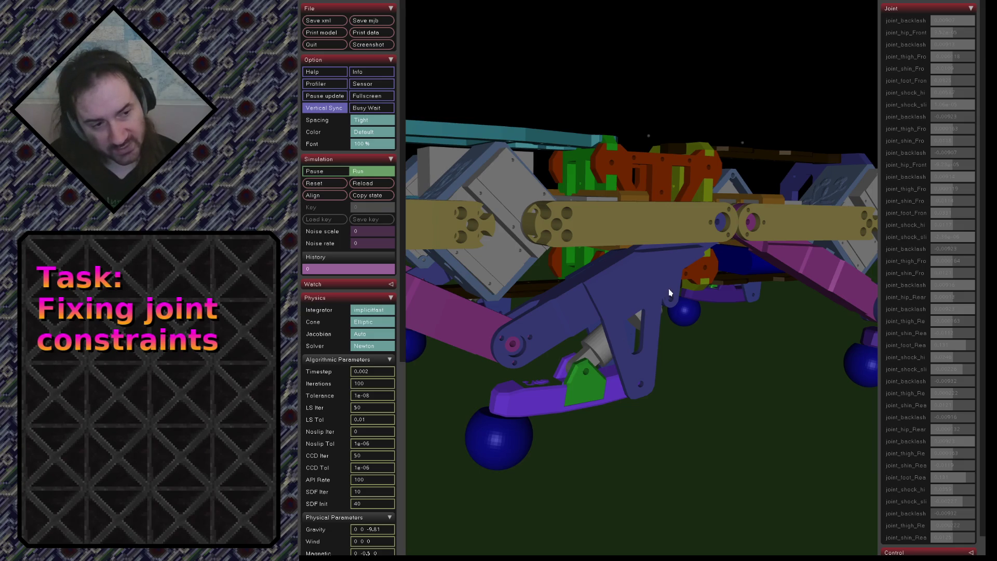
- Select the upper leg arm and blue leg link, then push the blue link downward to test the linkage
{"action": "left_click_drag", "start_coordinate": [650, 305], "coordinate": [642, 310]}
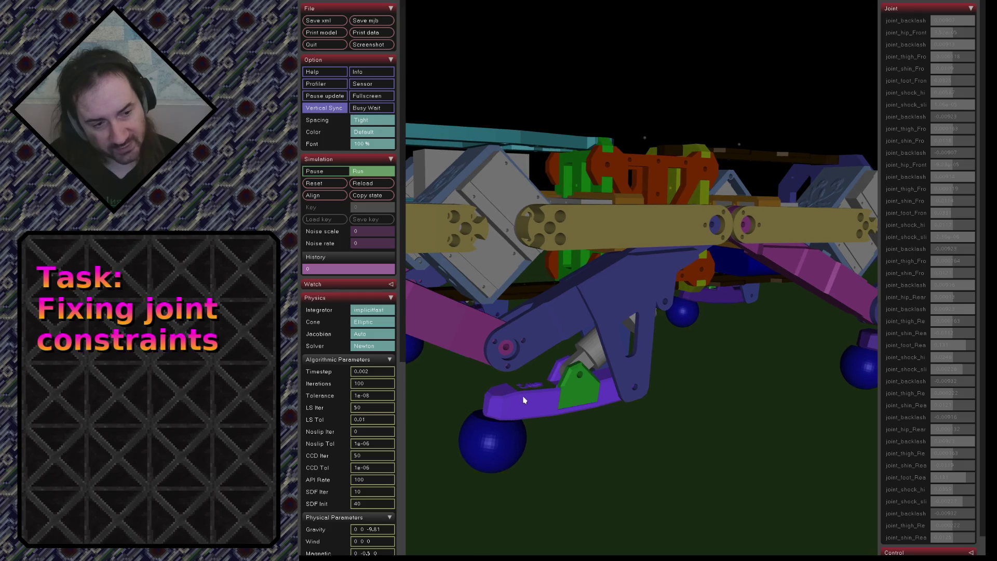
{"action": "mouse_move", "coordinate": [523, 399]}
{"action": "left_mouse_down"}
{"action": "mouse_move", "coordinate": [514, 406]}
{"action": "mouse_move", "coordinate": [500, 381]}
{"action": "mouse_move", "coordinate": [567, 290]}
{"action": "left_mouse_up"}
{"action": "double_click", "coordinate": [552, 181]}
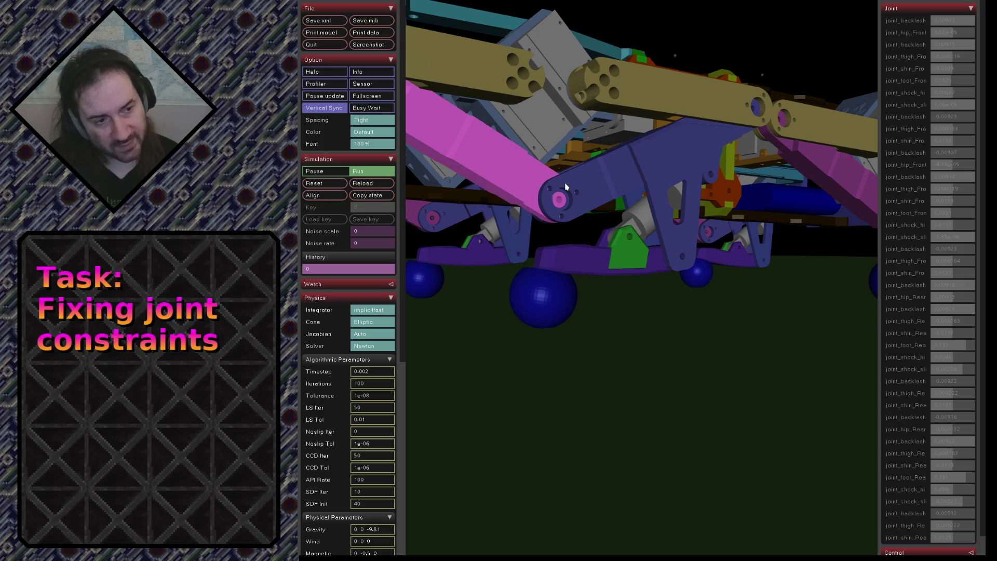
{"action": "double_click", "coordinate": [566, 187]}
{"action": "double_click", "coordinate": [566, 265]}
{"action": "mouse_move", "coordinate": [560, 266]}
{"action": "left_mouse_down"}
{"action": "mouse_move", "coordinate": [557, 355]}
{"action": "mouse_move", "coordinate": [565, 211]}
{"action": "mouse_move", "coordinate": [574, 394]}
{"action": "mouse_move", "coordinate": [601, 378]}
{"action": "mouse_move", "coordinate": [613, 232]}
{"action": "mouse_move", "coordinate": [579, 267]}
{"action": "mouse_move", "coordinate": [579, 237]}
{"action": "left_mouse_up"}
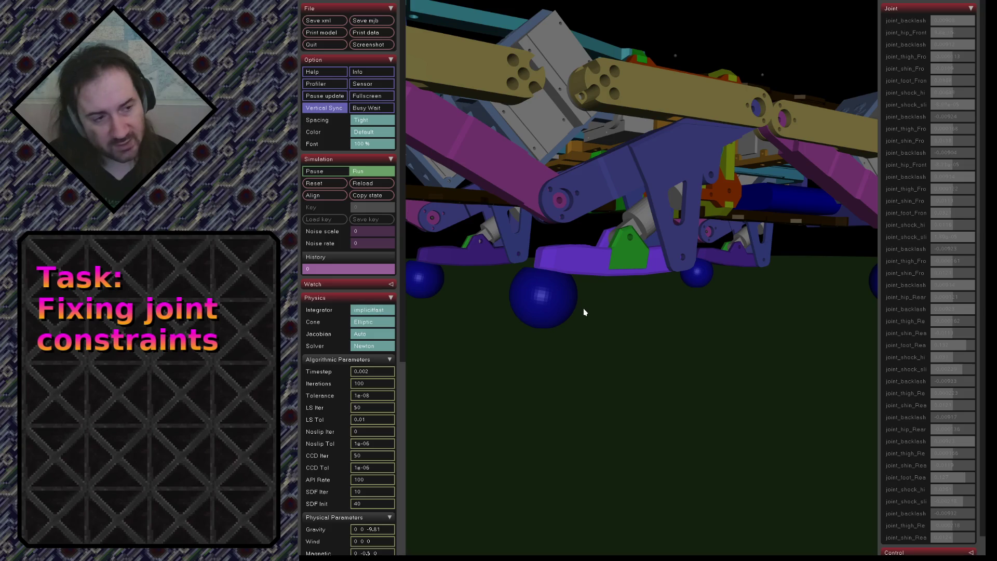
{"action": "mouse_move", "coordinate": [582, 319]}
{"action": "left_mouse_down"}
{"action": "mouse_move", "coordinate": [607, 318]}
{"action": "mouse_move", "coordinate": [540, 329]}
{"action": "mouse_move", "coordinate": [587, 317]}
{"action": "mouse_move", "coordinate": [581, 287]}
{"action": "mouse_move", "coordinate": [653, 345]}
{"action": "mouse_move", "coordinate": [768, 296]}
{"action": "mouse_move", "coordinate": [743, 286]}
{"action": "left_mouse_up"}
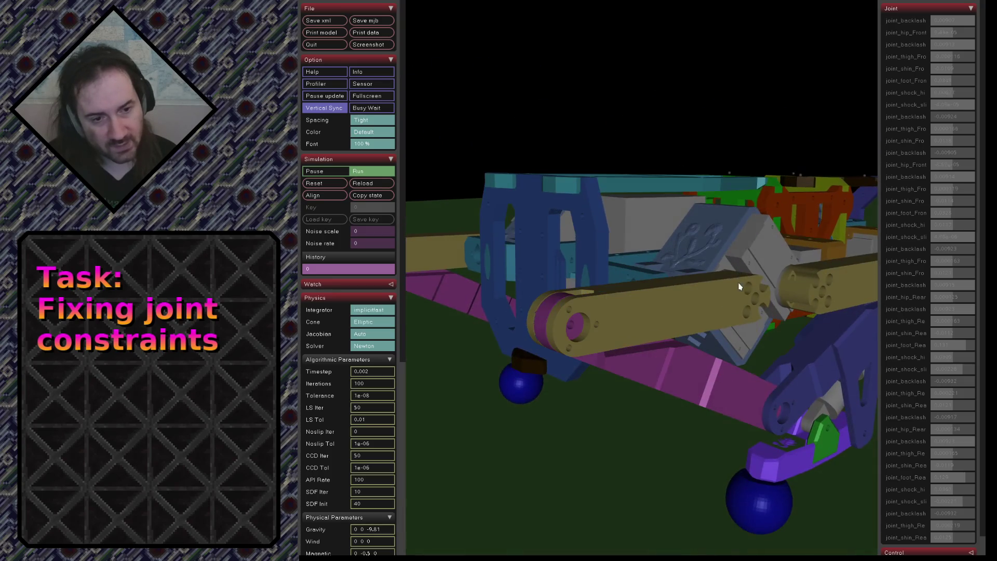
- In the visualization settings, toggle the headlight off and on twice, leaving it on
{"action": "left_click", "coordinate": [336, 300]}
{"action": "left_click", "coordinate": [333, 325]}
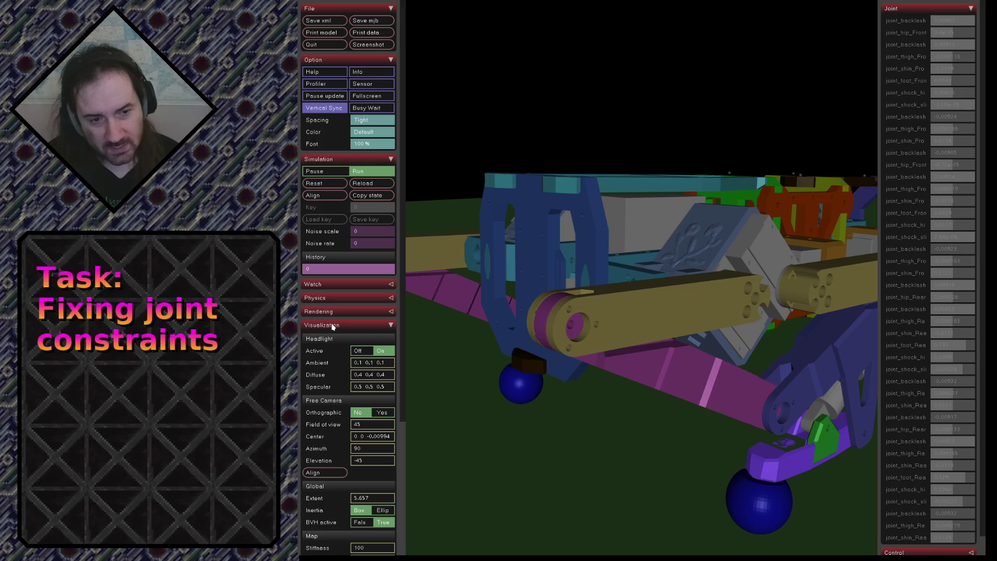
{"action": "left_click", "coordinate": [357, 352]}
{"action": "left_click", "coordinate": [381, 352]}
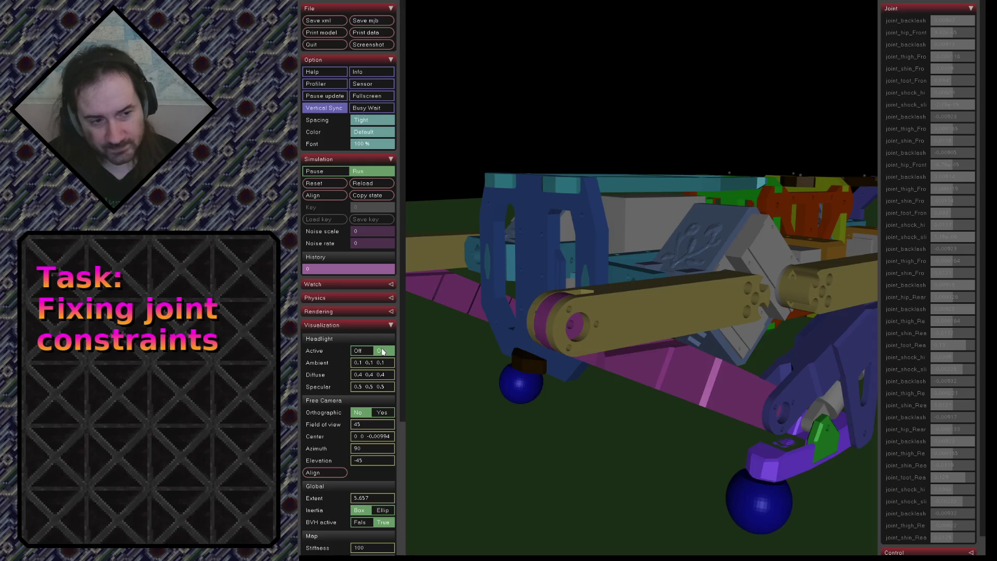
{"action": "left_click", "coordinate": [358, 353]}
{"action": "left_click", "coordinate": [381, 353]}
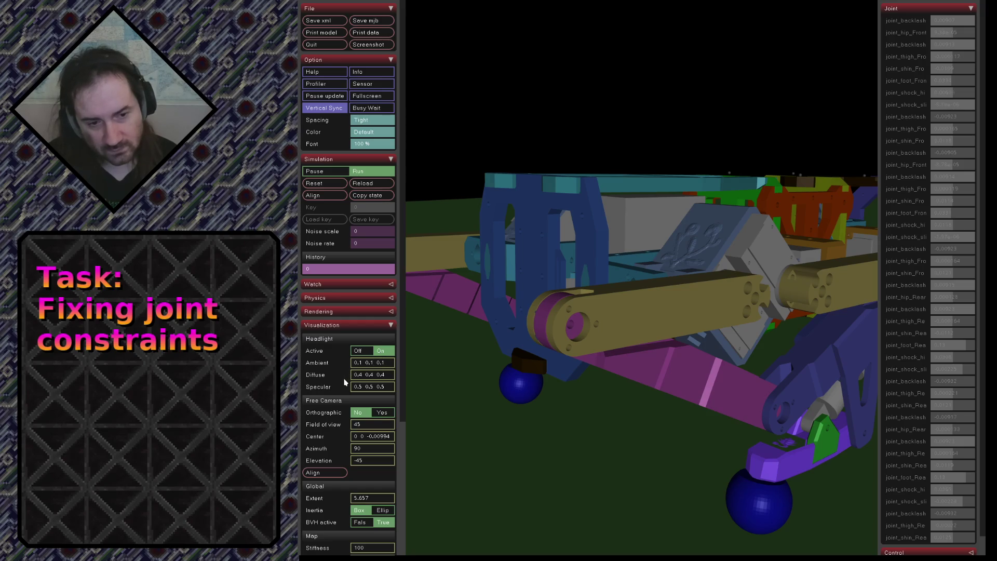
- Set the free camera to orthographic and change its field of view from 45 to 5, then 1
{"action": "scroll", "coordinate": [336, 385], "scroll_direction": "down", "scroll_amount": 5}
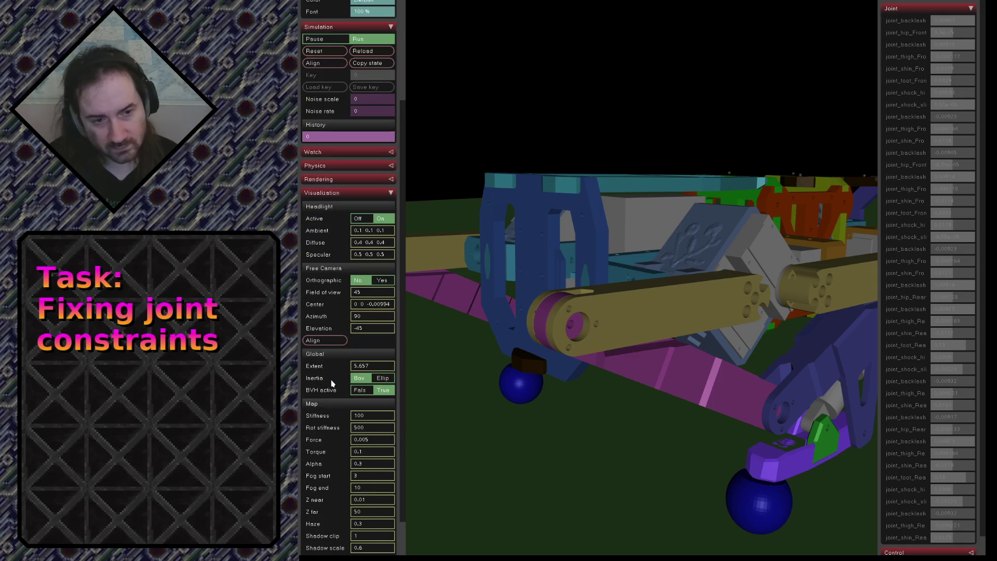
{"action": "left_click", "coordinate": [378, 284]}
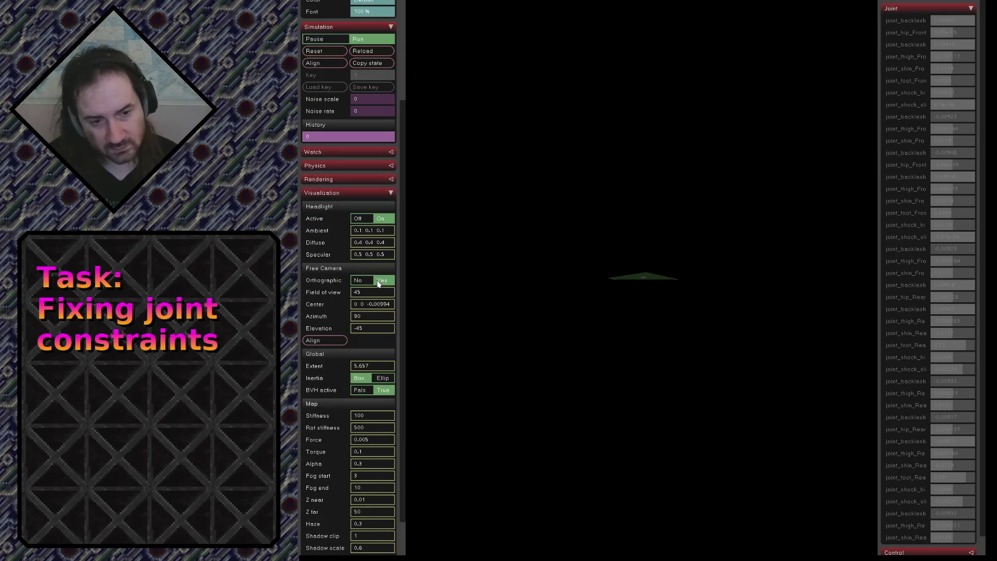
{"action": "mouse_move", "coordinate": [578, 288]}
{"action": "left_mouse_down"}
{"action": "mouse_move", "coordinate": [625, 294]}
{"action": "mouse_move", "coordinate": [626, 351]}
{"action": "mouse_move", "coordinate": [655, 274]}
{"action": "mouse_move", "coordinate": [654, 300]}
{"action": "left_mouse_up"}
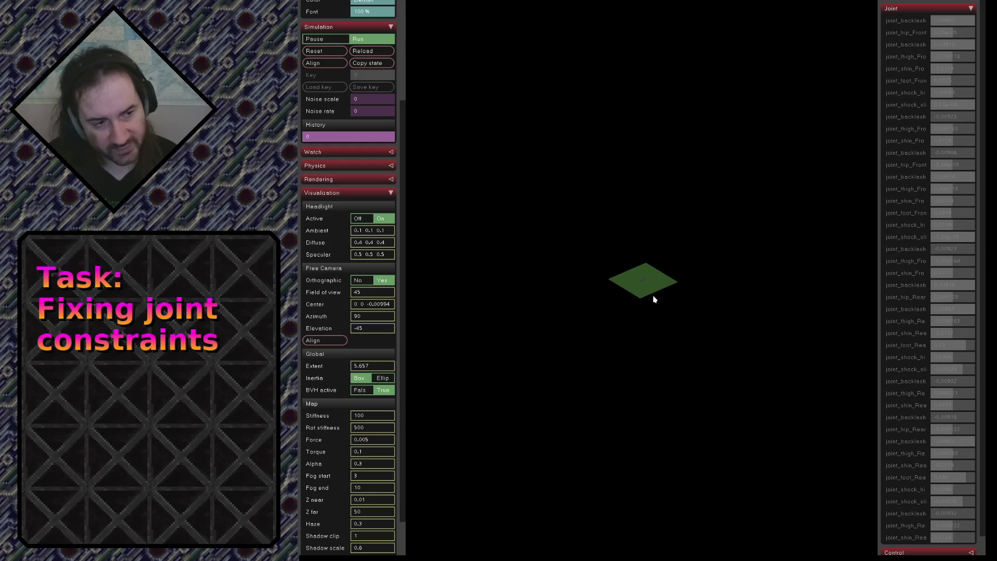
{"action": "left_click", "coordinate": [362, 295]}
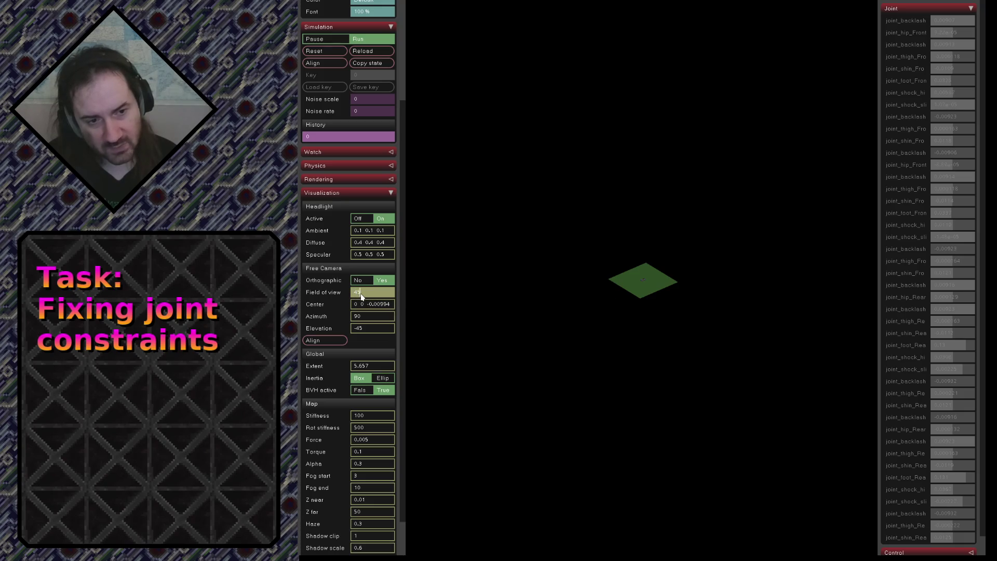
{"action": "key", "text": "BackSpace"}
{"action": "key", "text": "BackSpace"}
{"action": "type", "text": "5"}
{"action": "key", "text": "Return"}
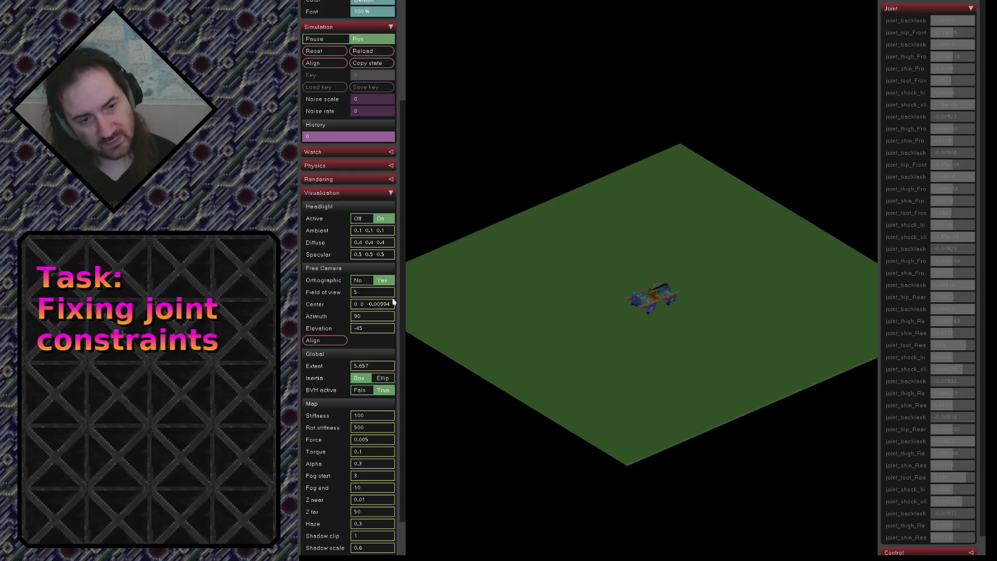
{"action": "left_click", "coordinate": [368, 295]}
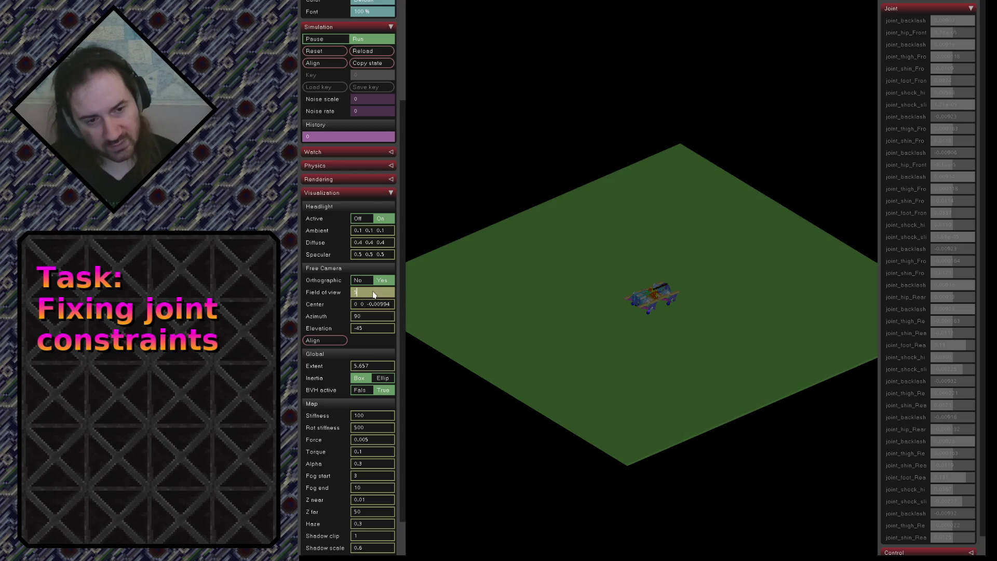
{"action": "key", "text": "BackSpace"}
{"action": "type", "text": "1"}
{"action": "key", "text": "Return"}
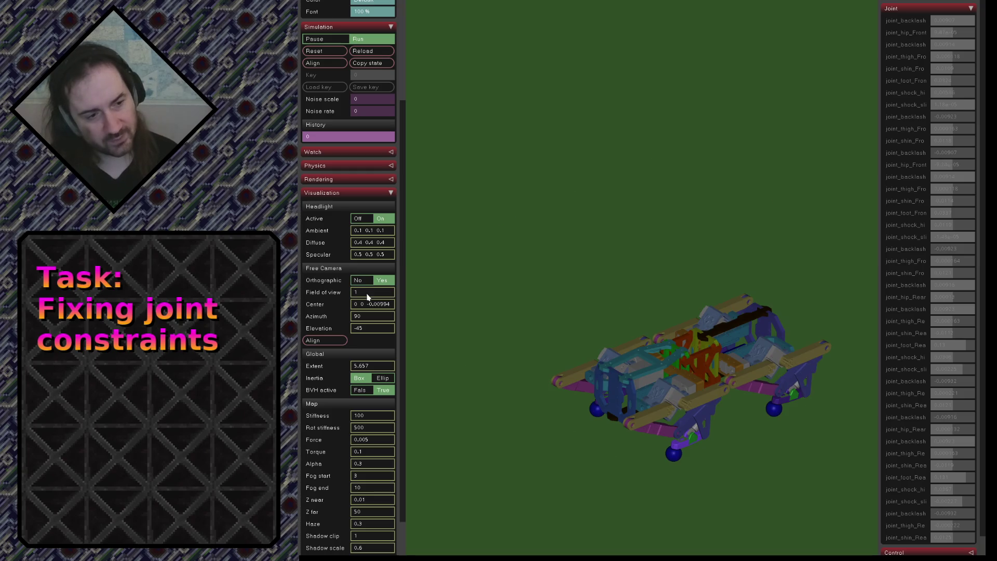
- Orbit the orthographic camera from a side view of the robot to an oblique view from above
{"action": "mouse_move", "coordinate": [518, 347]}
{"action": "left_mouse_down"}
{"action": "mouse_move", "coordinate": [420, 276]}
{"action": "mouse_move", "coordinate": [436, 275]}
{"action": "left_mouse_up"}
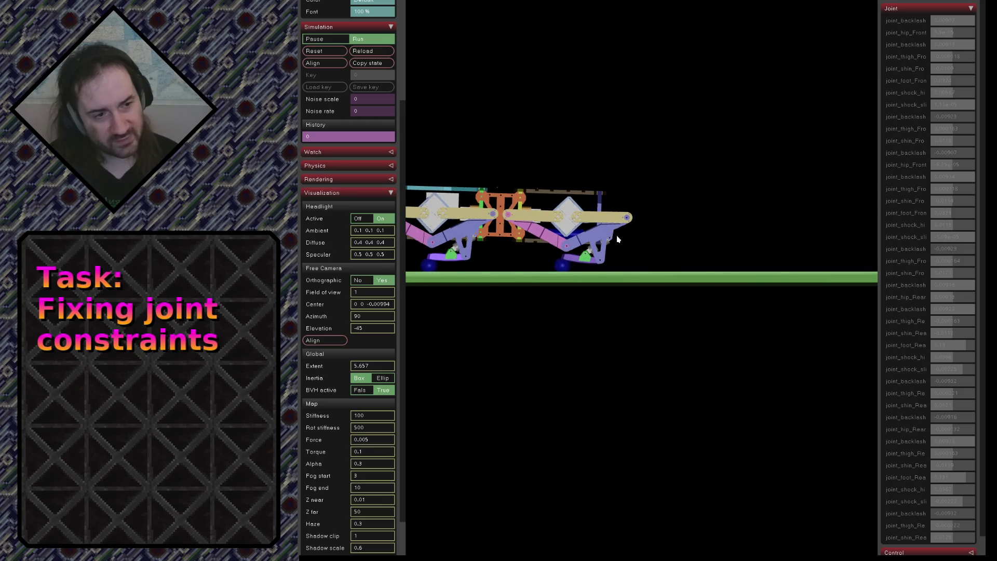
{"action": "left_click_drag", "start_coordinate": [621, 241], "coordinate": [618, 243]}
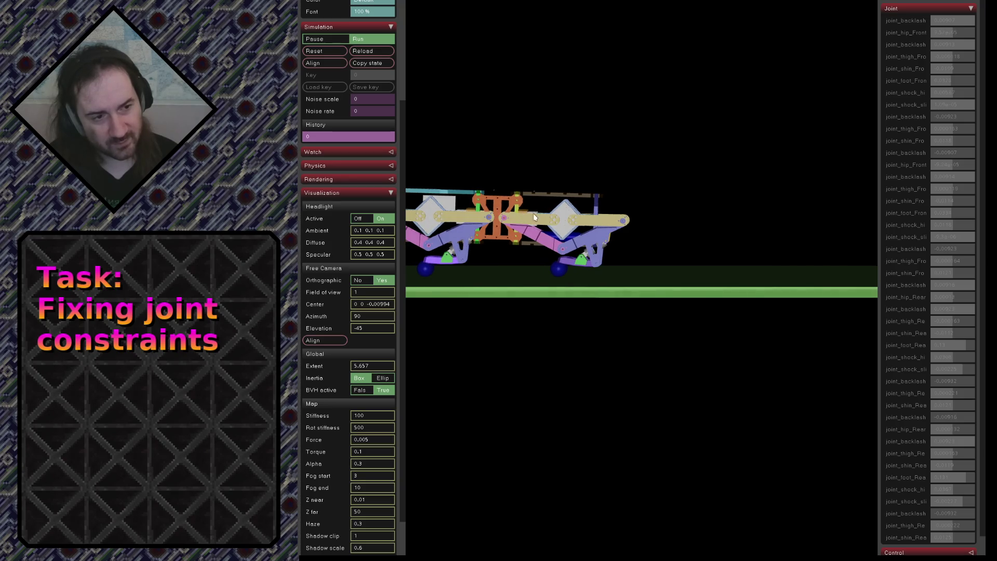
{"action": "mouse_move", "coordinate": [553, 219]}
{"action": "left_mouse_down"}
{"action": "mouse_move", "coordinate": [604, 219]}
{"action": "mouse_move", "coordinate": [600, 235]}
{"action": "left_mouse_up"}
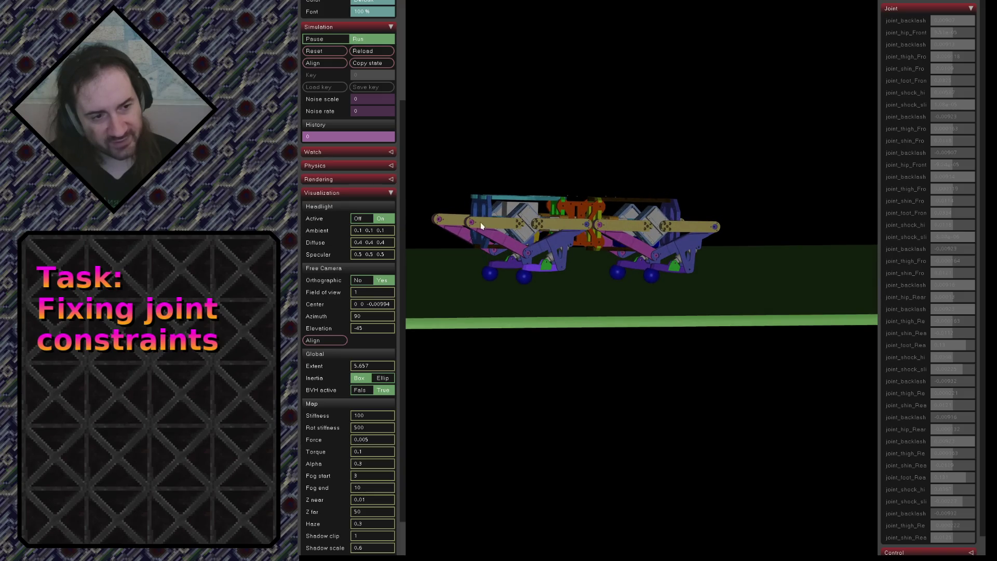
{"action": "mouse_move", "coordinate": [677, 225]}
{"action": "left_mouse_down"}
{"action": "mouse_move", "coordinate": [548, 202]}
{"action": "mouse_move", "coordinate": [624, 256]}
{"action": "mouse_move", "coordinate": [694, 289]}
{"action": "mouse_move", "coordinate": [684, 318]}
{"action": "mouse_move", "coordinate": [741, 366]}
{"action": "mouse_move", "coordinate": [730, 330]}
{"action": "left_mouse_up"}
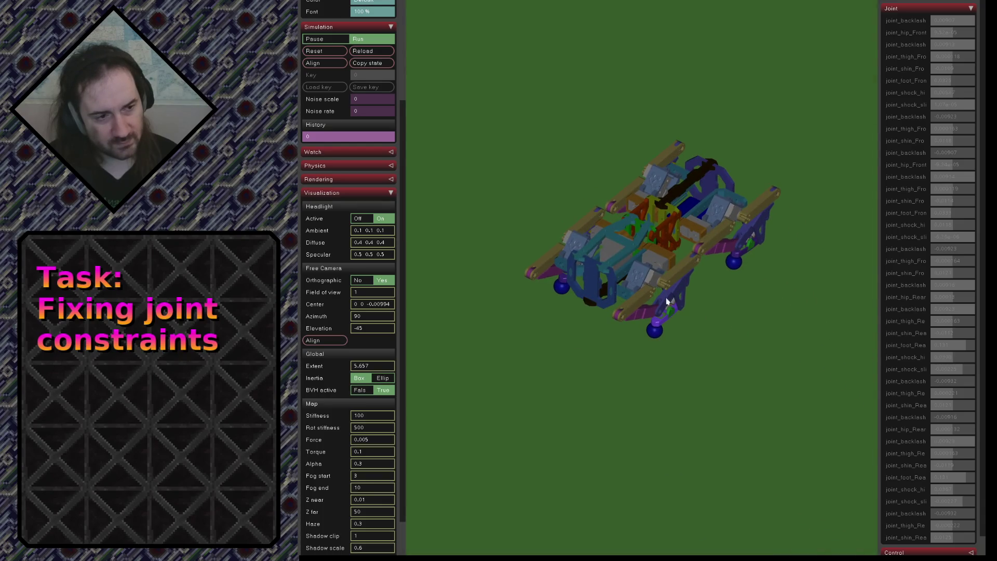
- Jostle the robot by its front panel, then tilt and pan to look down on it, centred
{"action": "double_click", "coordinate": [594, 268]}
{"action": "mouse_move", "coordinate": [594, 268]}
{"action": "left_mouse_down"}
{"action": "mouse_move", "coordinate": [619, 154]}
{"action": "mouse_move", "coordinate": [685, 209]}
{"action": "mouse_move", "coordinate": [685, 141]}
{"action": "mouse_move", "coordinate": [662, 123]}
{"action": "mouse_move", "coordinate": [631, 127]}
{"action": "mouse_move", "coordinate": [653, 140]}
{"action": "mouse_move", "coordinate": [708, 142]}
{"action": "mouse_move", "coordinate": [475, 257]}
{"action": "mouse_move", "coordinate": [621, 276]}
{"action": "mouse_move", "coordinate": [641, 251]}
{"action": "mouse_move", "coordinate": [706, 221]}
{"action": "mouse_move", "coordinate": [670, 245]}
{"action": "mouse_move", "coordinate": [482, 260]}
{"action": "mouse_move", "coordinate": [474, 203]}
{"action": "mouse_move", "coordinate": [601, 232]}
{"action": "mouse_move", "coordinate": [681, 206]}
{"action": "mouse_move", "coordinate": [563, 223]}
{"action": "mouse_move", "coordinate": [541, 208]}
{"action": "mouse_move", "coordinate": [460, 211]}
{"action": "mouse_move", "coordinate": [488, 170]}
{"action": "mouse_move", "coordinate": [525, 202]}
{"action": "mouse_move", "coordinate": [654, 240]}
{"action": "mouse_move", "coordinate": [757, 245]}
{"action": "mouse_move", "coordinate": [815, 234]}
{"action": "mouse_move", "coordinate": [817, 174]}
{"action": "mouse_move", "coordinate": [614, 178]}
{"action": "mouse_move", "coordinate": [579, 182]}
{"action": "mouse_move", "coordinate": [570, 196]}
{"action": "left_mouse_up"}
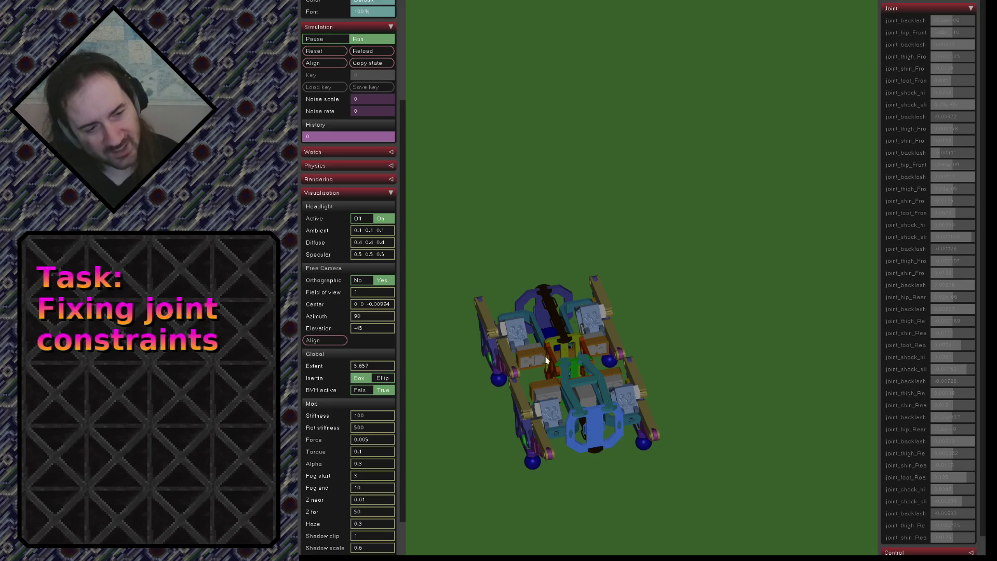
{"action": "mouse_move", "coordinate": [597, 418]}
{"action": "left_mouse_down"}
{"action": "mouse_move", "coordinate": [575, 332]}
{"action": "mouse_move", "coordinate": [580, 364]}
{"action": "mouse_move", "coordinate": [634, 396]}
{"action": "mouse_move", "coordinate": [691, 363]}
{"action": "mouse_move", "coordinate": [700, 289]}
{"action": "mouse_move", "coordinate": [679, 294]}
{"action": "mouse_move", "coordinate": [683, 315]}
{"action": "left_mouse_up"}
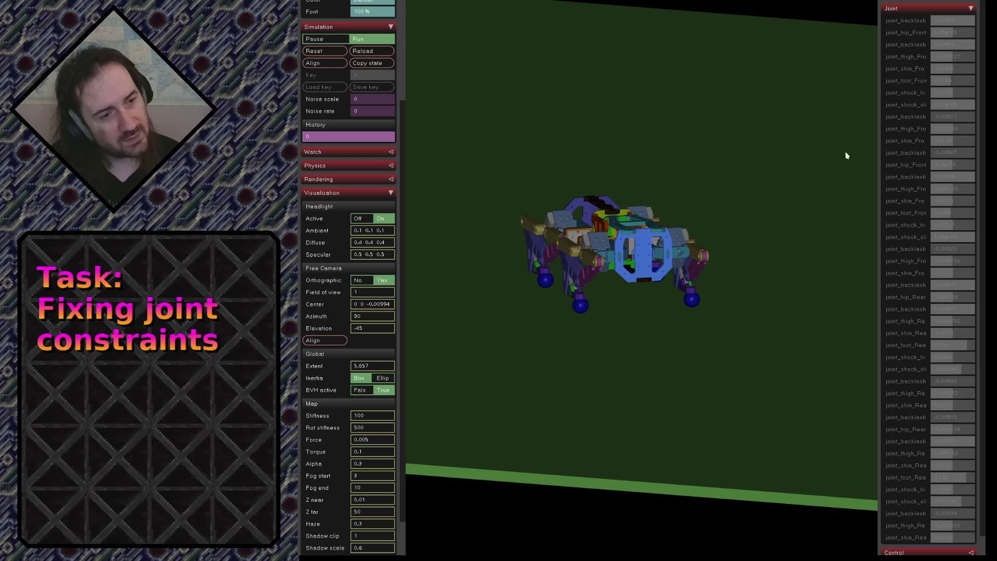
{"action": "left_click_drag", "start_coordinate": [658, 291], "coordinate": [656, 325]}
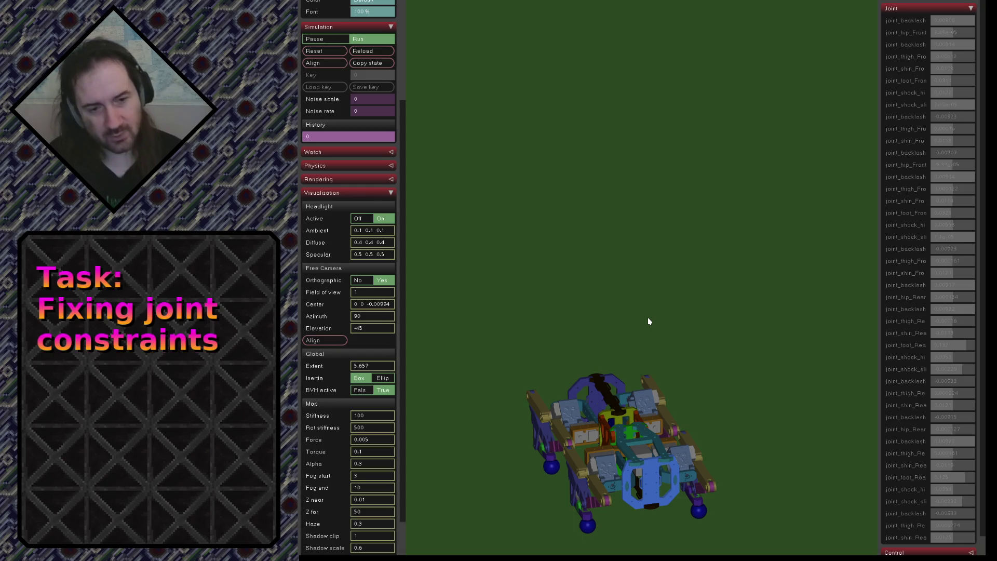
{"action": "mouse_move", "coordinate": [623, 433]}
{"action": "left_mouse_down"}
{"action": "mouse_move", "coordinate": [639, 377]}
{"action": "mouse_move", "coordinate": [627, 353]}
{"action": "left_mouse_up"}
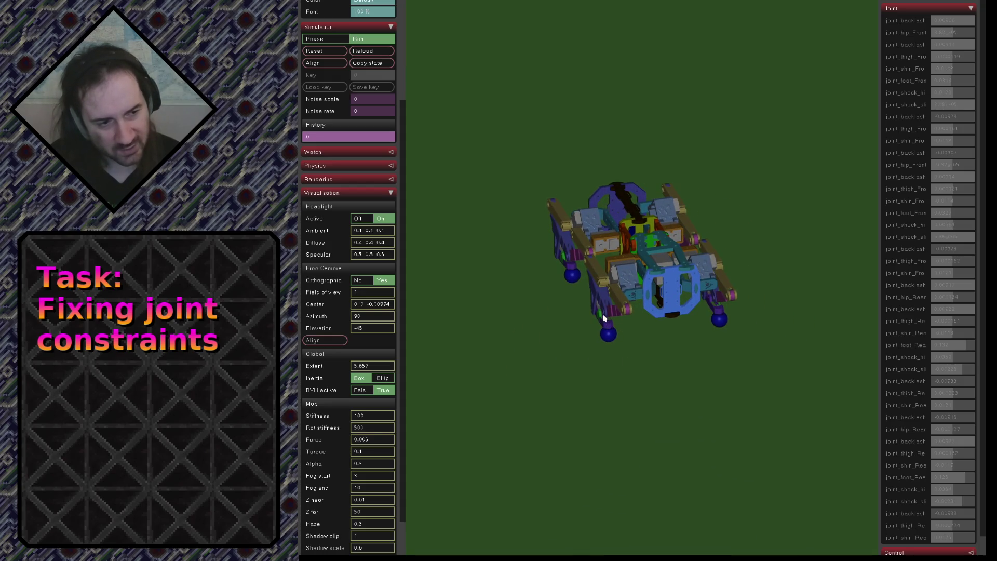